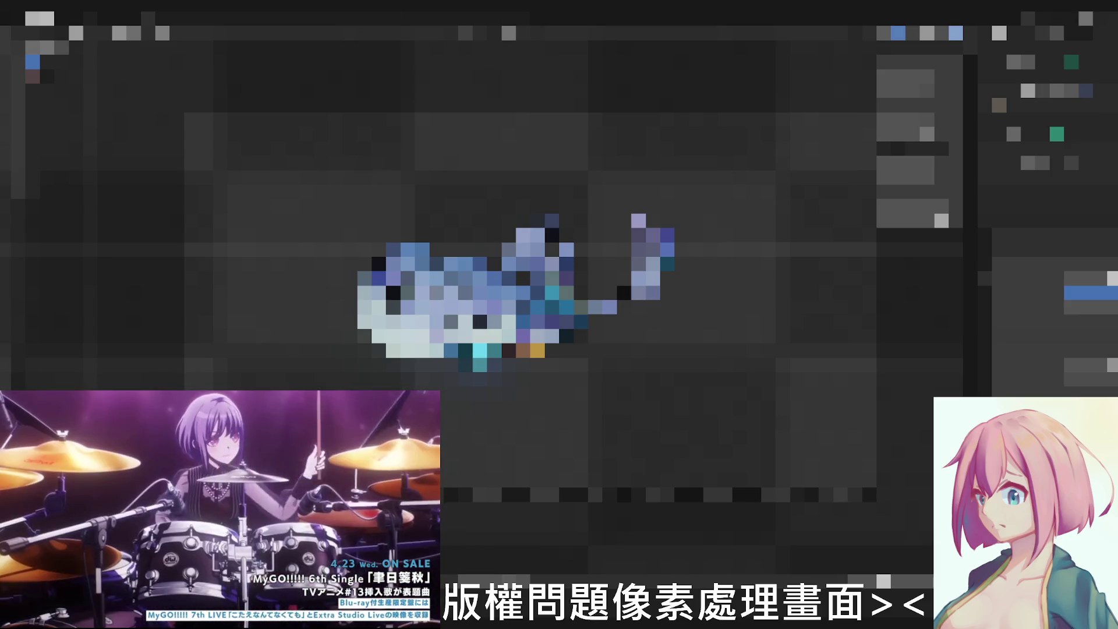
{"action": "scroll", "coordinate": [482, 280], "scroll_direction": "down", "scroll_amount": 3}
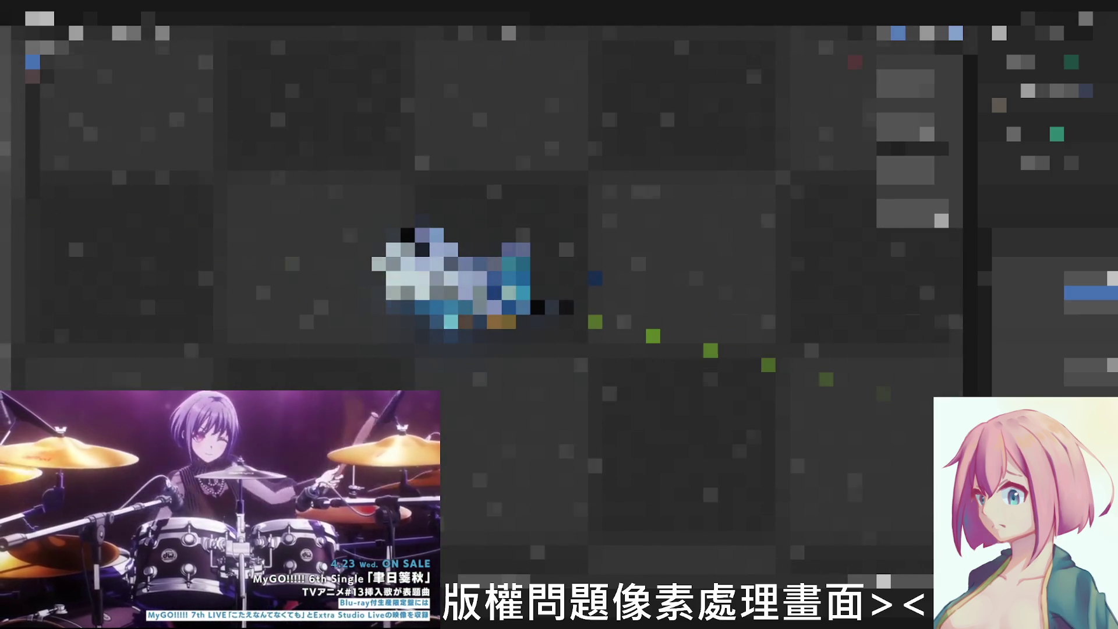
{"action": "scroll", "coordinate": [490, 289], "scroll_direction": "down", "scroll_amount": 1}
{"action": "scroll", "coordinate": [490, 288], "scroll_direction": "down", "scroll_amount": 1}
{"action": "scroll", "coordinate": [490, 288], "scroll_direction": "down", "scroll_amount": 1}
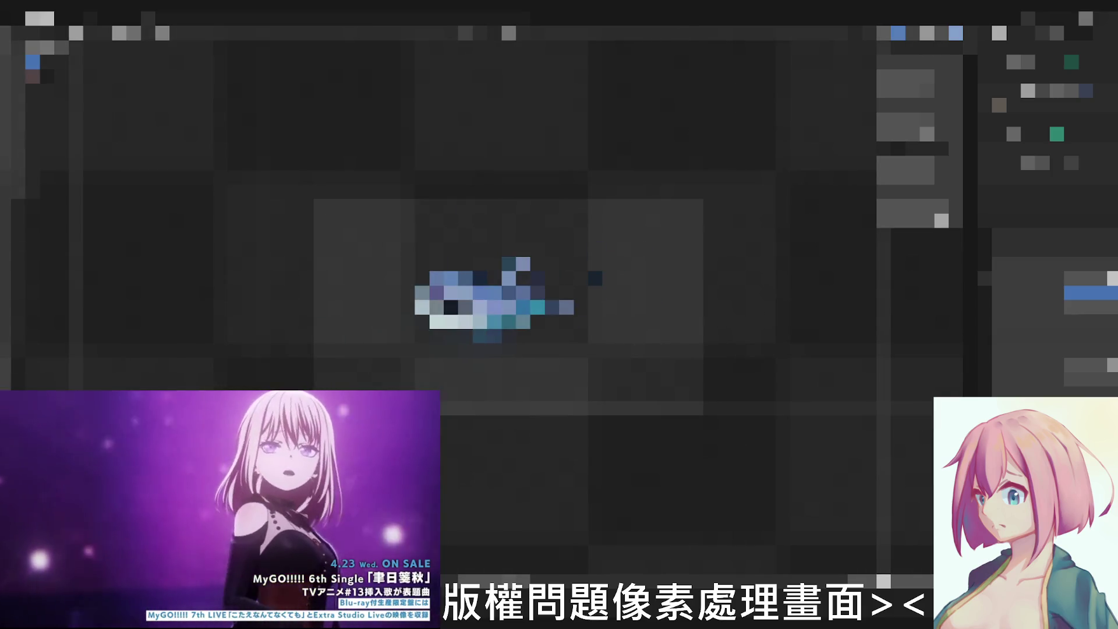
{"action": "scroll", "coordinate": [489, 297], "scroll_direction": "up", "scroll_amount": 1}
{"action": "scroll", "coordinate": [489, 297], "scroll_direction": "up", "scroll_amount": 1}
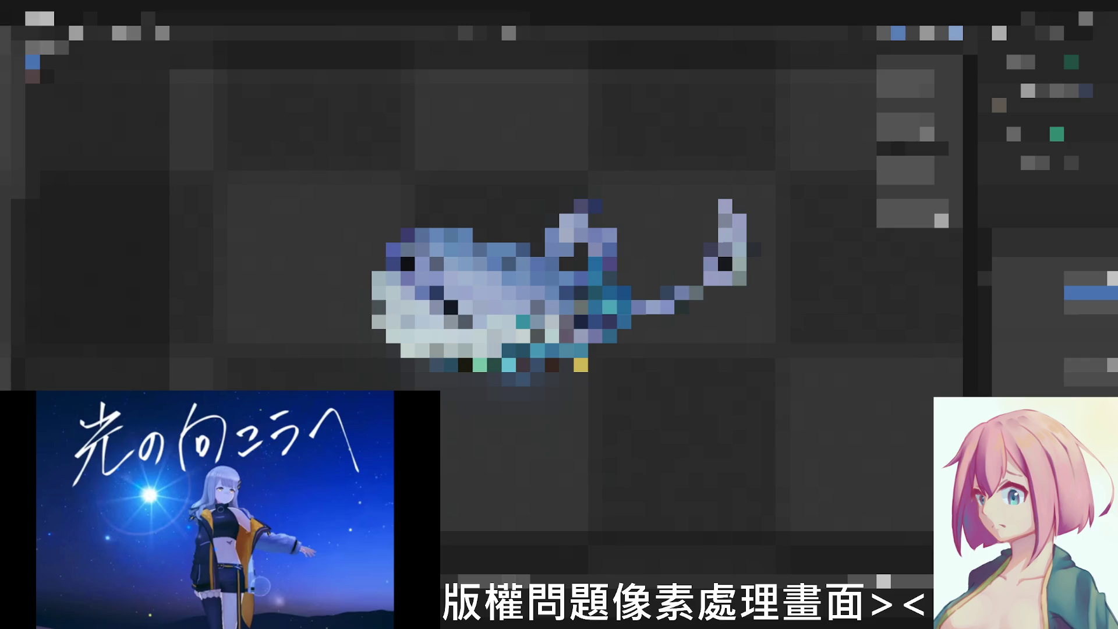
{"action": "scroll", "coordinate": [524, 227], "scroll_direction": "down", "scroll_amount": 1}
Step: Orbit to look down on the fish and switch its display to plain grey shading
{"action": "middle_click_drag", "start_coordinate": [559, 219], "coordinate": [559, 350]}
{"action": "scroll", "coordinate": [602, 262], "scroll_direction": "up", "scroll_amount": 2}
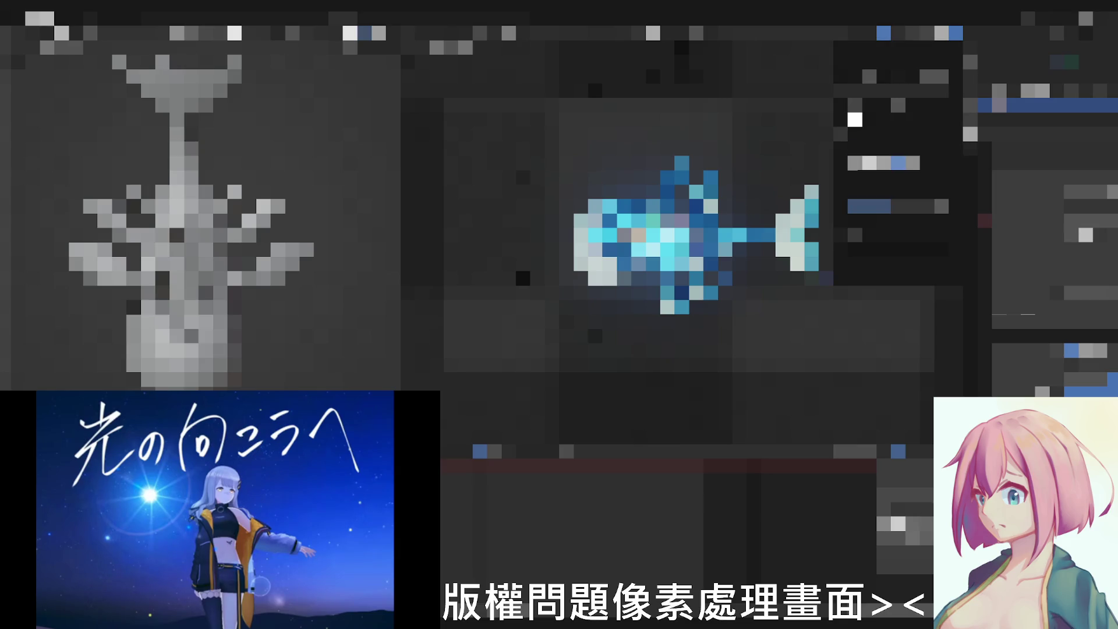
{"action": "left_click", "coordinate": [856, 149]}
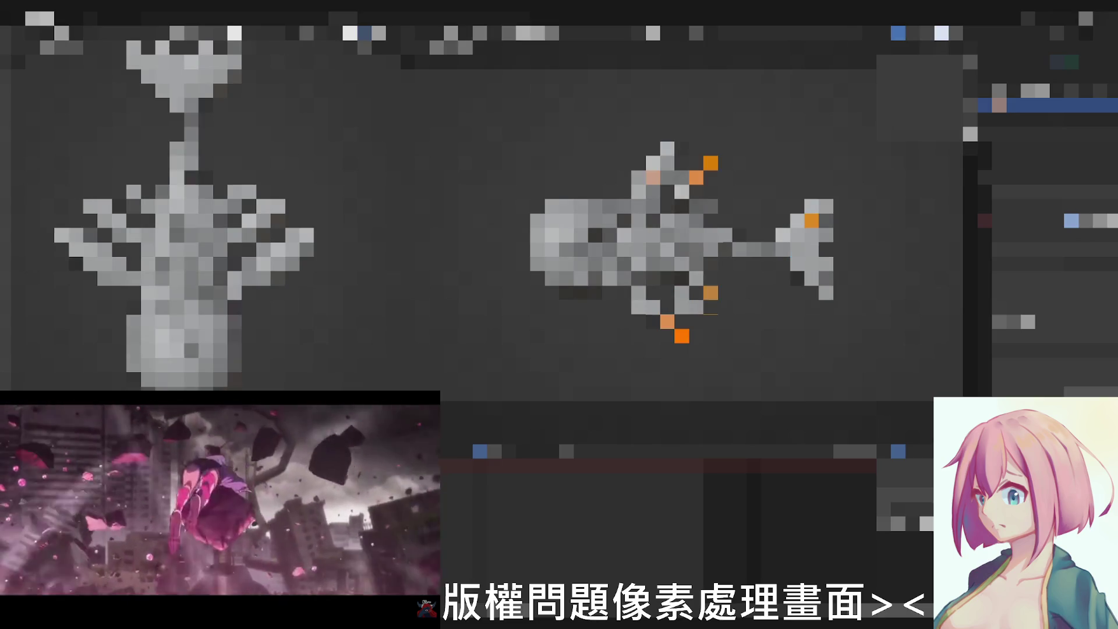
Step: Clear the selection on the fish model with Alt+A
{"action": "key", "text": "alt+a"}
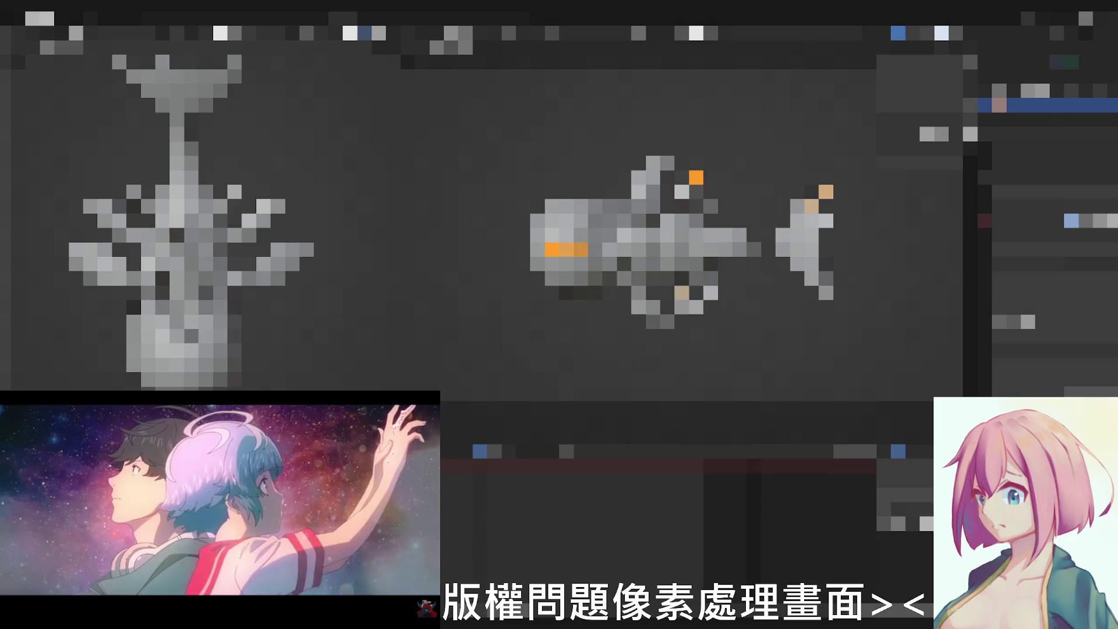
Step: Return the fish to its earlier pose, then browse and dismiss the File menu
{"action": "key", "text": "alt+a"}
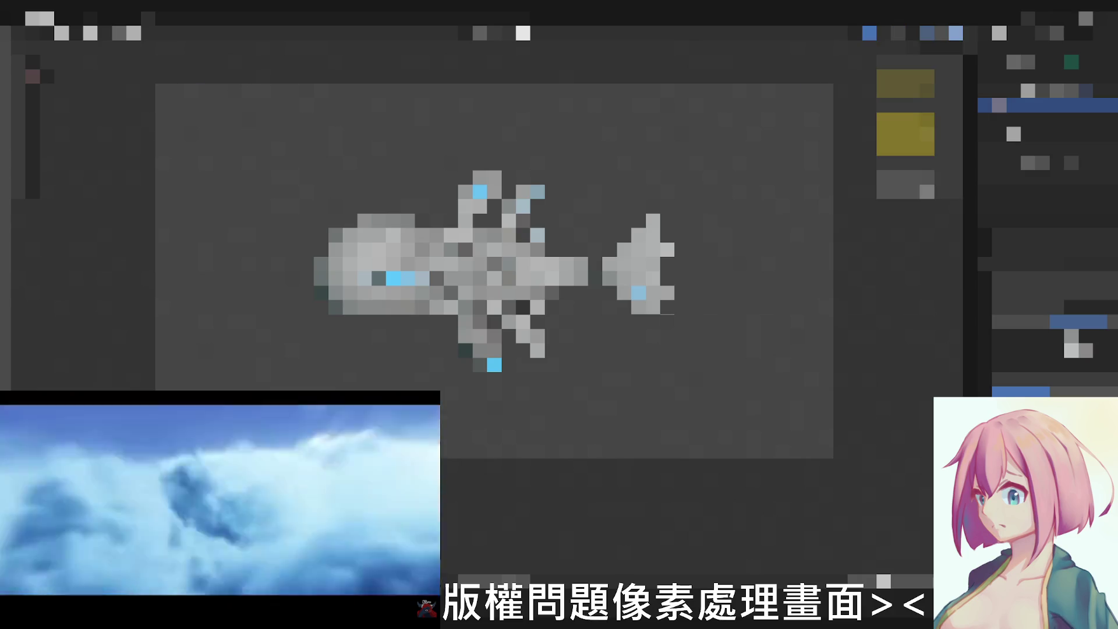
{"action": "left_click", "coordinate": [90, 33]}
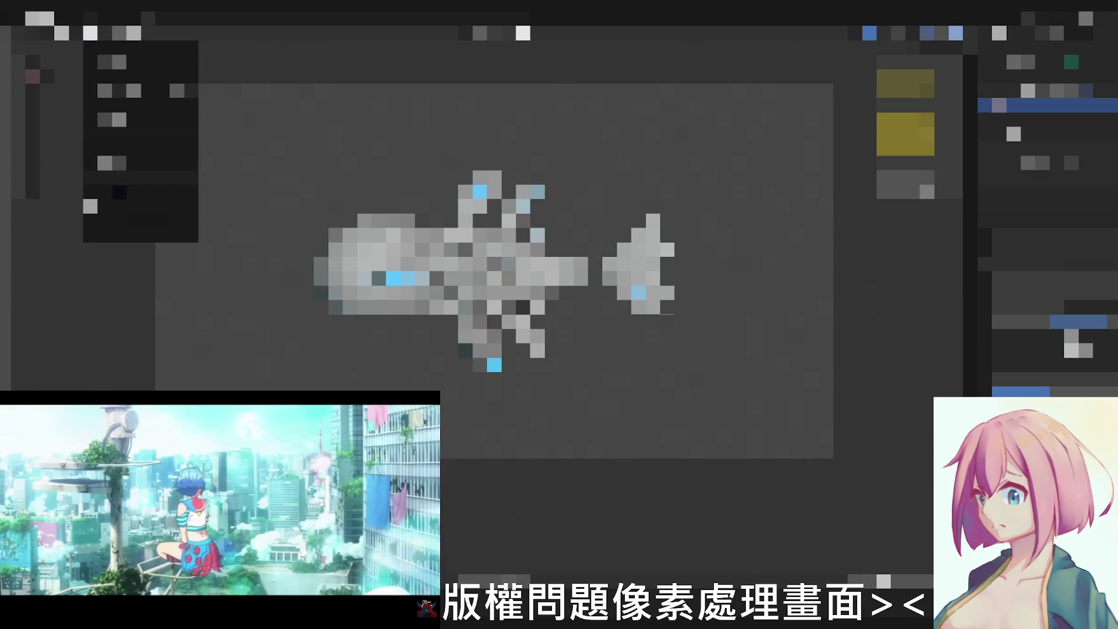
{"action": "left_click", "coordinate": [113, 208]}
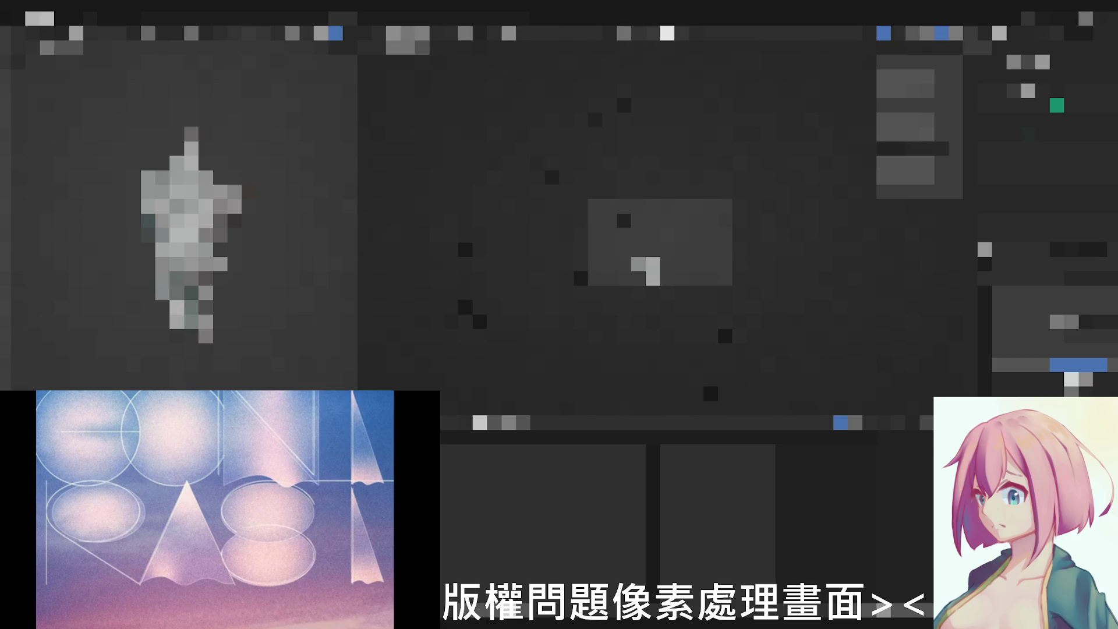
Step: Select the central humanoid, maximise the 3D view, orbit around it and look through the camera
{"action": "left_click", "coordinate": [658, 264]}
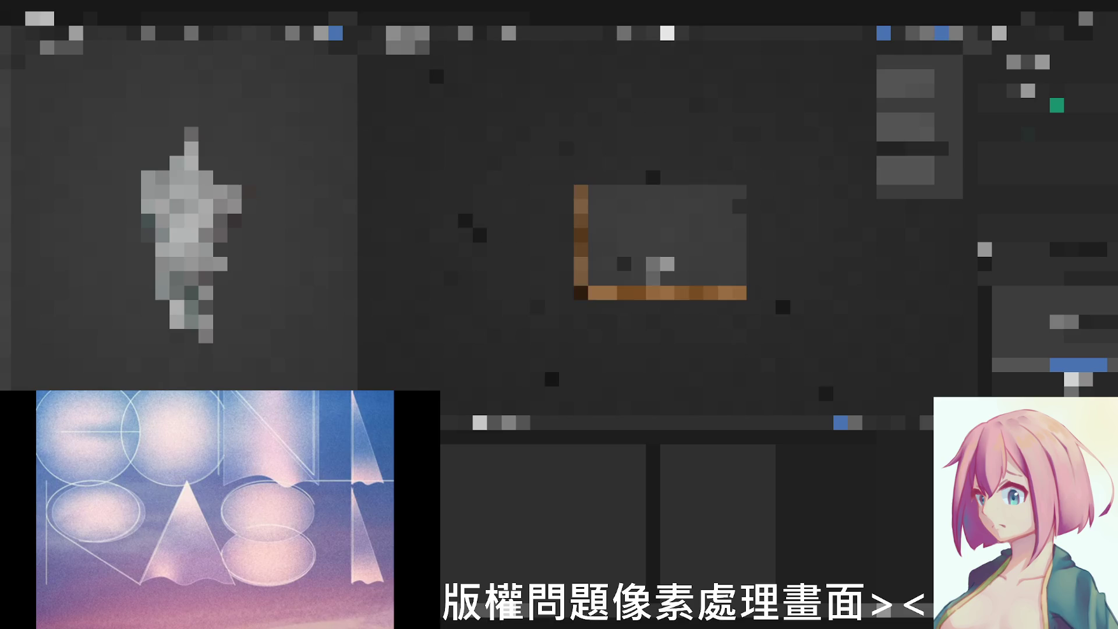
{"action": "scroll", "coordinate": [658, 264], "scroll_direction": "up", "scroll_amount": 2}
{"action": "scroll", "coordinate": [654, 297], "scroll_direction": "up", "scroll_amount": 2}
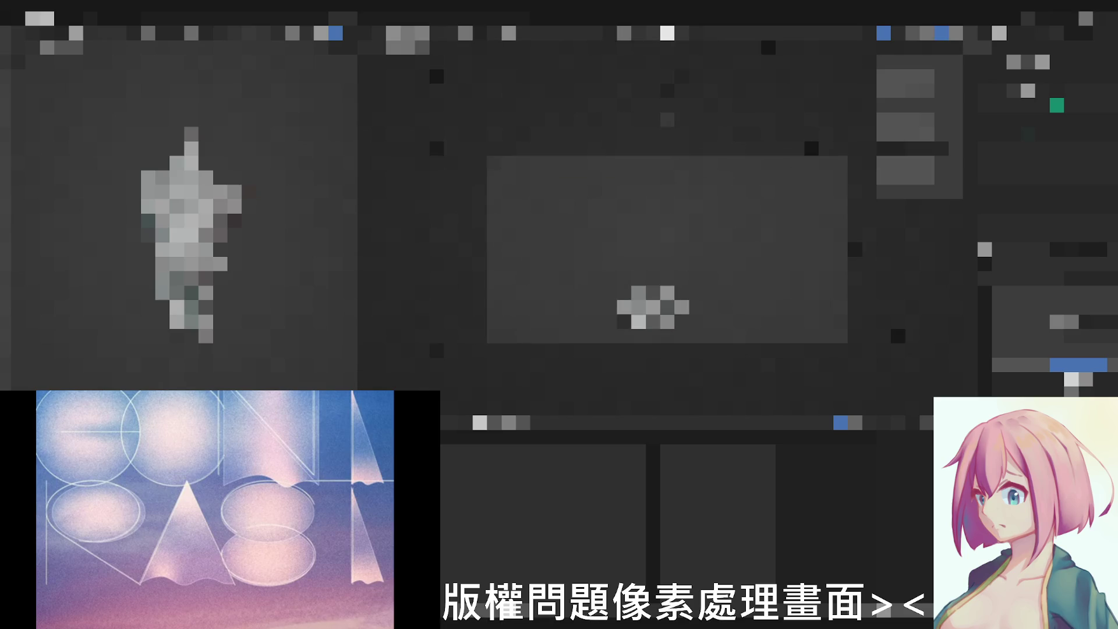
{"action": "left_click", "coordinate": [654, 301]}
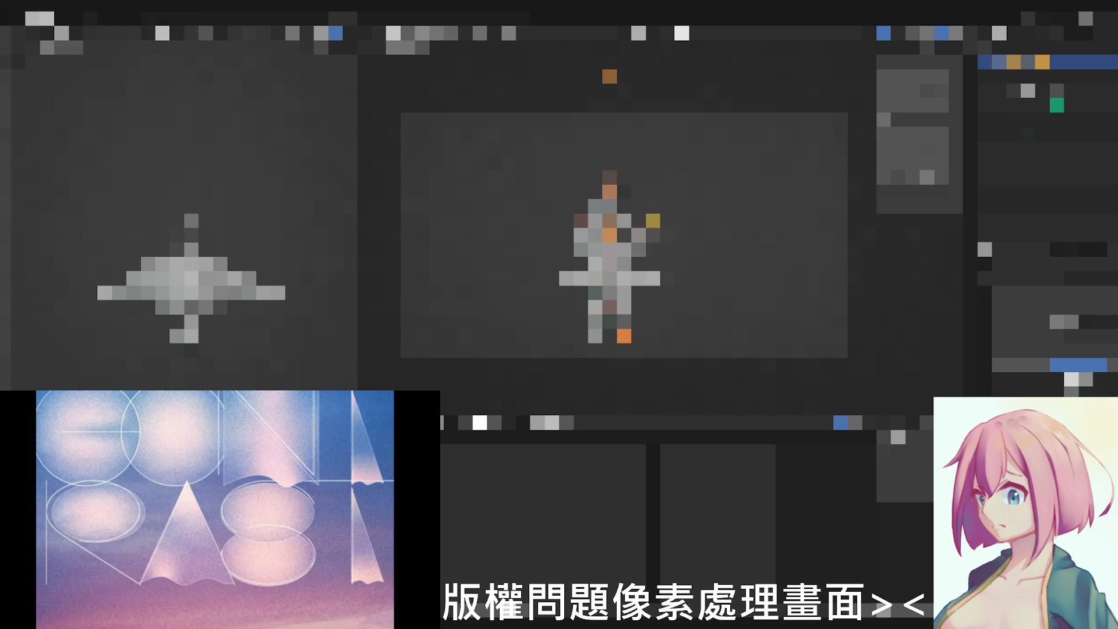
{"action": "key", "text": "ctrl+space"}
{"action": "middle_click_drag", "start_coordinate": [524, 306], "coordinate": [595, 289]}
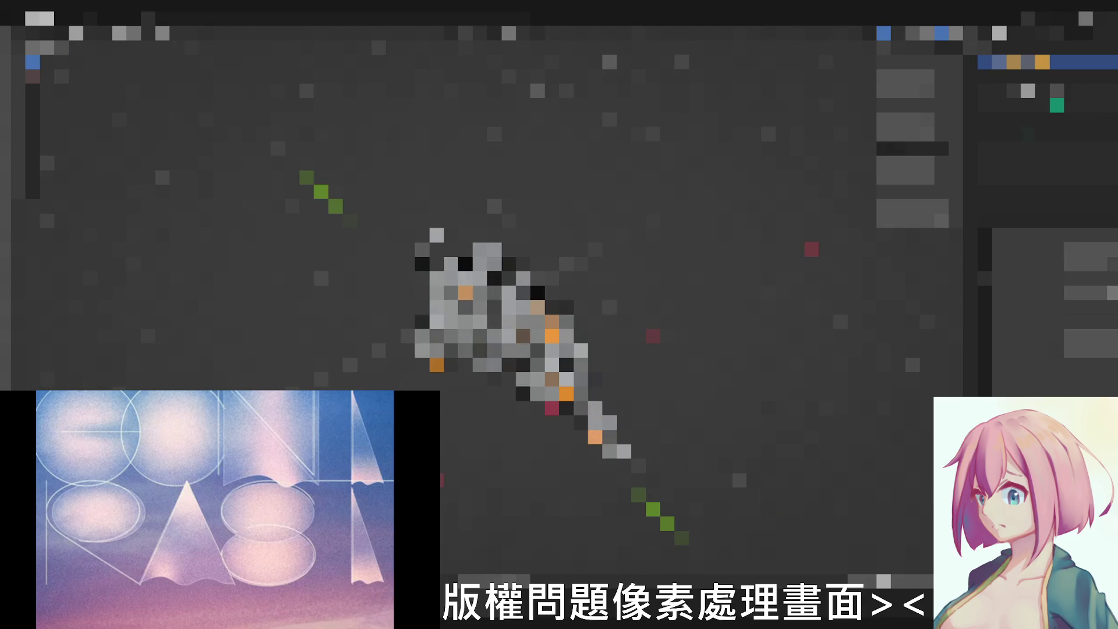
{"action": "middle_click_drag", "start_coordinate": [525, 306], "coordinate": [560, 367]}
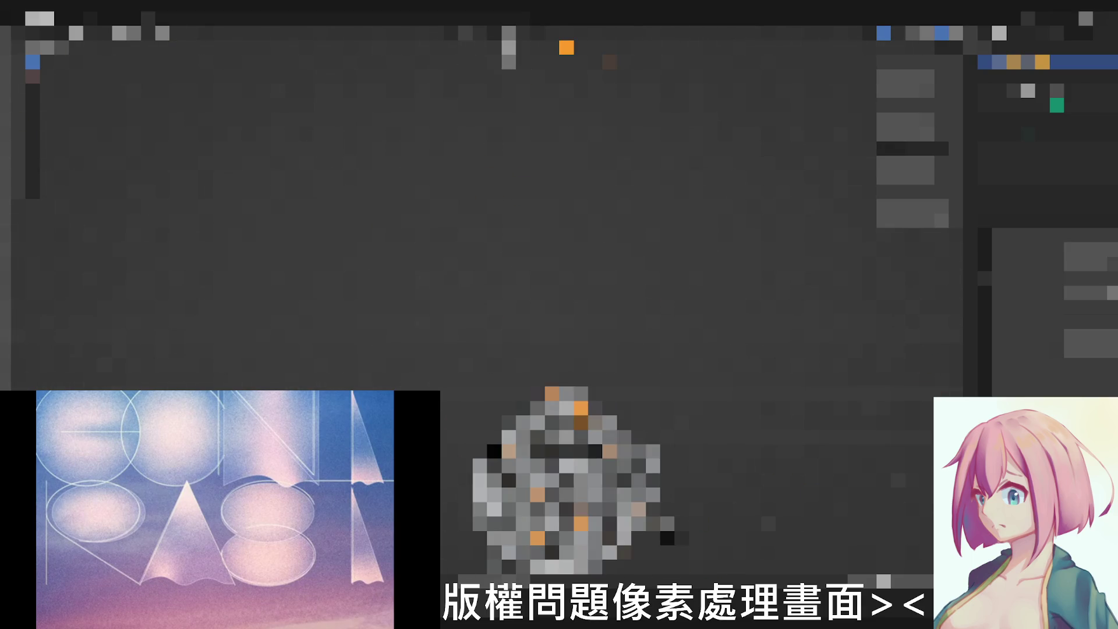
{"action": "key", "text": "KP_0"}
{"action": "scroll", "coordinate": [559, 315], "scroll_direction": "down", "scroll_amount": 2}
{"action": "scroll", "coordinate": [494, 318], "scroll_direction": "up", "scroll_amount": 2}
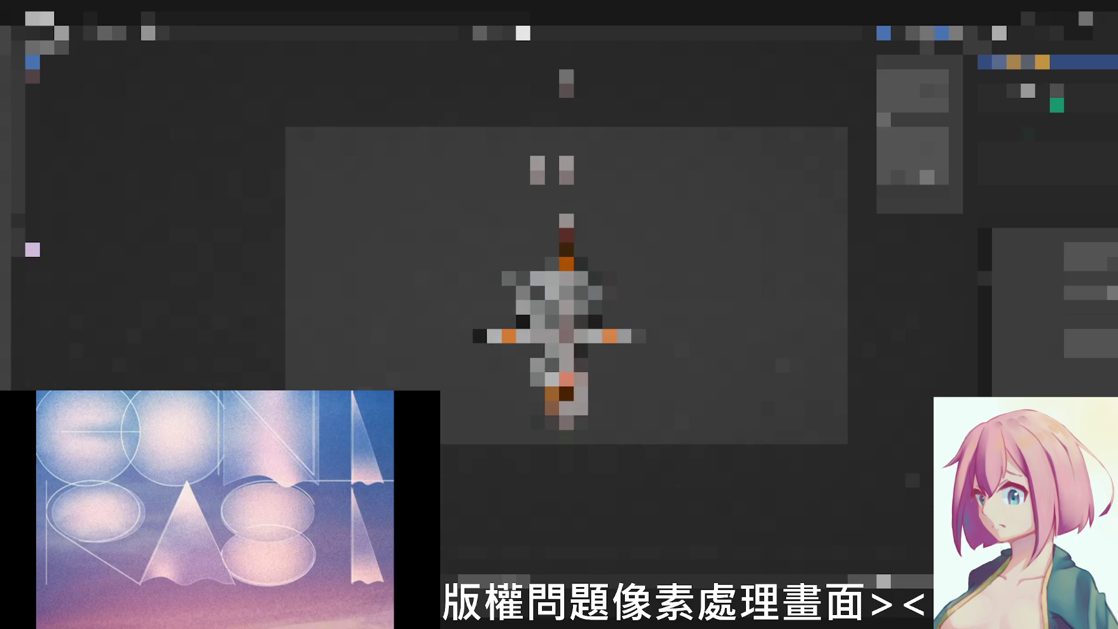
Step: Browse the viewport display settings dropdown, close it, and bring up the header command menu
{"action": "left_click", "coordinate": [913, 33]}
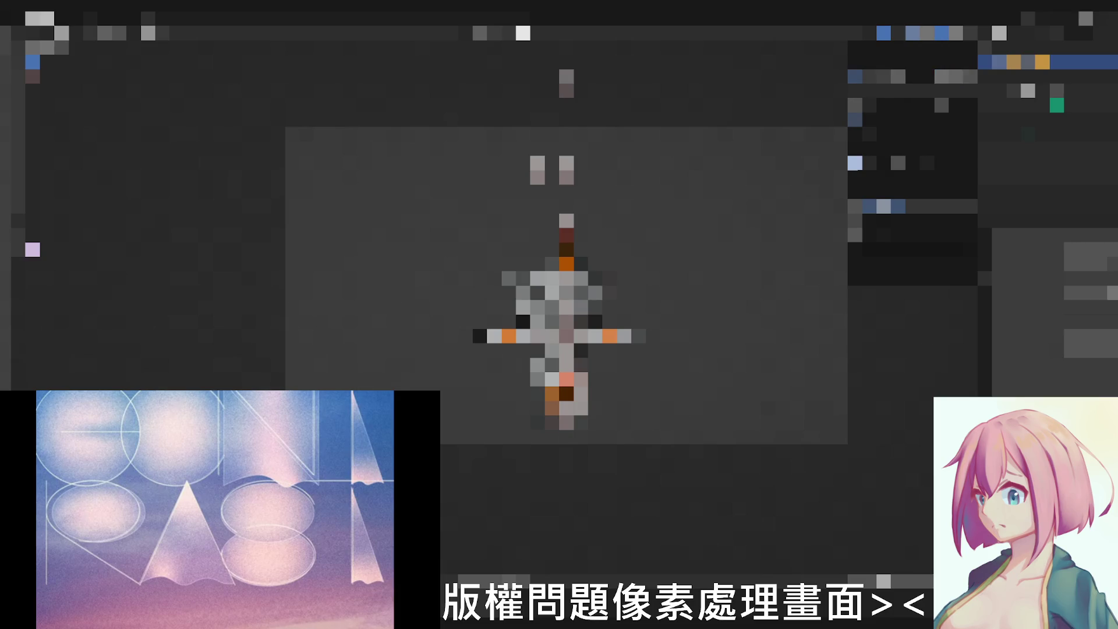
{"action": "scroll", "coordinate": [560, 288], "scroll_direction": "up", "scroll_amount": 2}
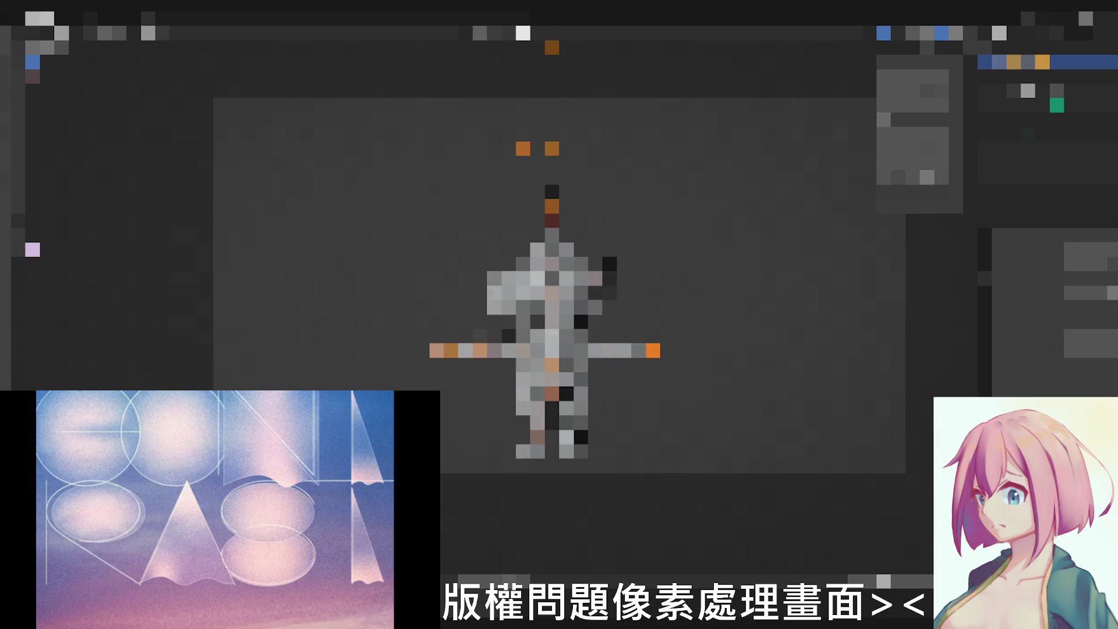
{"action": "left_click", "coordinate": [927, 34]}
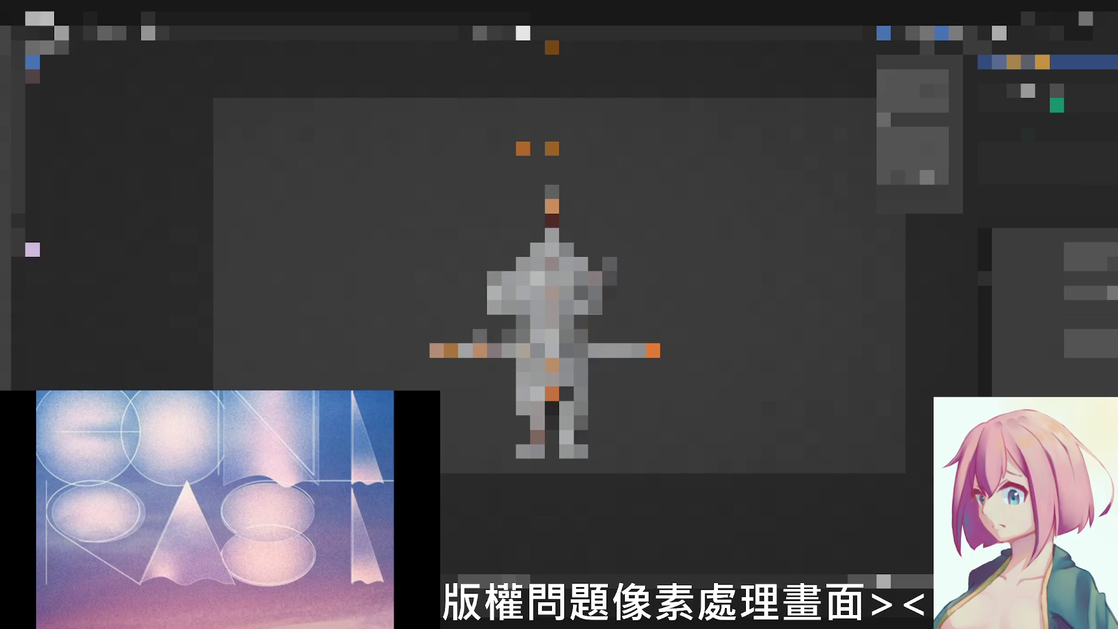
{"action": "left_click", "coordinate": [91, 33]}
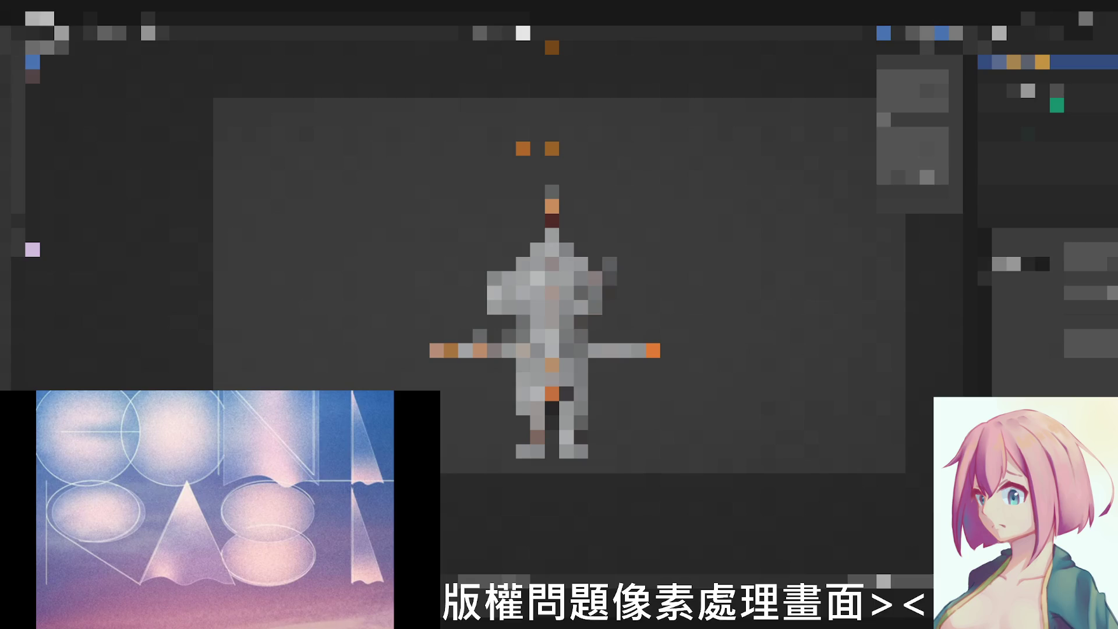
{"action": "scroll", "coordinate": [1055, 315], "scroll_direction": "down", "scroll_amount": 2}
{"action": "scroll", "coordinate": [1056, 315], "scroll_direction": "down", "scroll_amount": 2}
{"action": "scroll", "coordinate": [1055, 314], "scroll_direction": "down", "scroll_amount": 2}
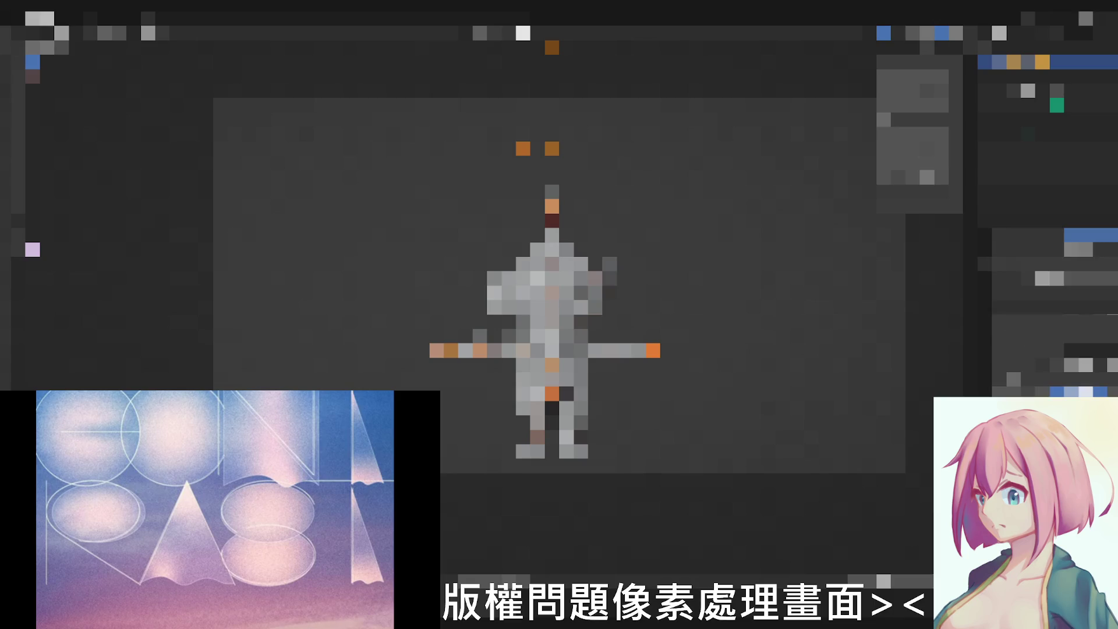
{"action": "scroll", "coordinate": [1056, 315], "scroll_direction": "up", "scroll_amount": 3}
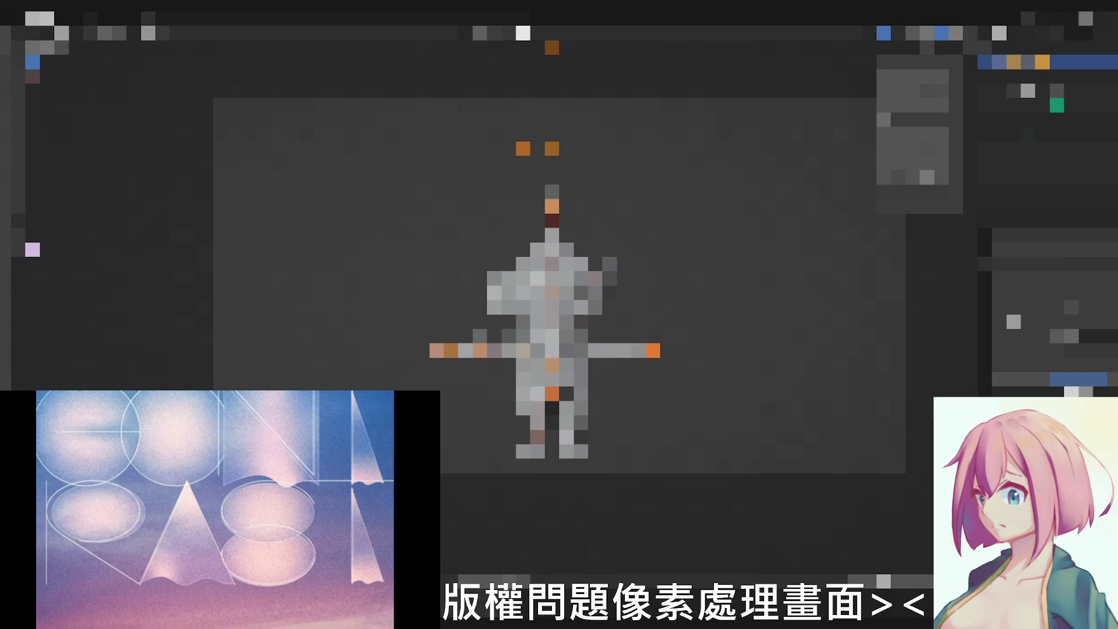
{"action": "scroll", "coordinate": [537, 299], "scroll_direction": "down", "scroll_amount": 3}
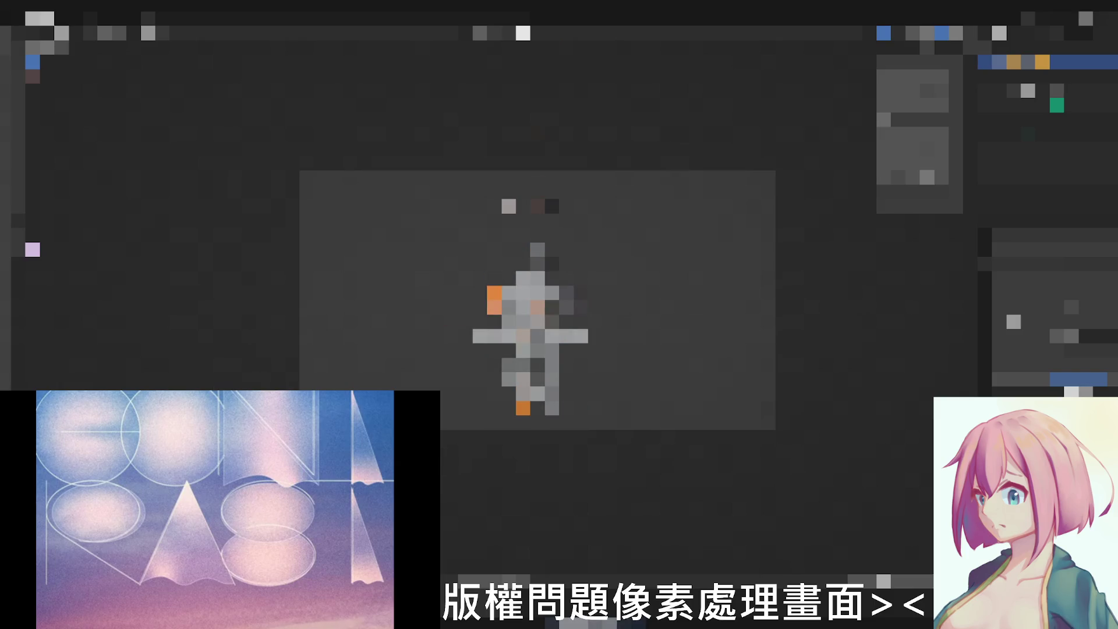